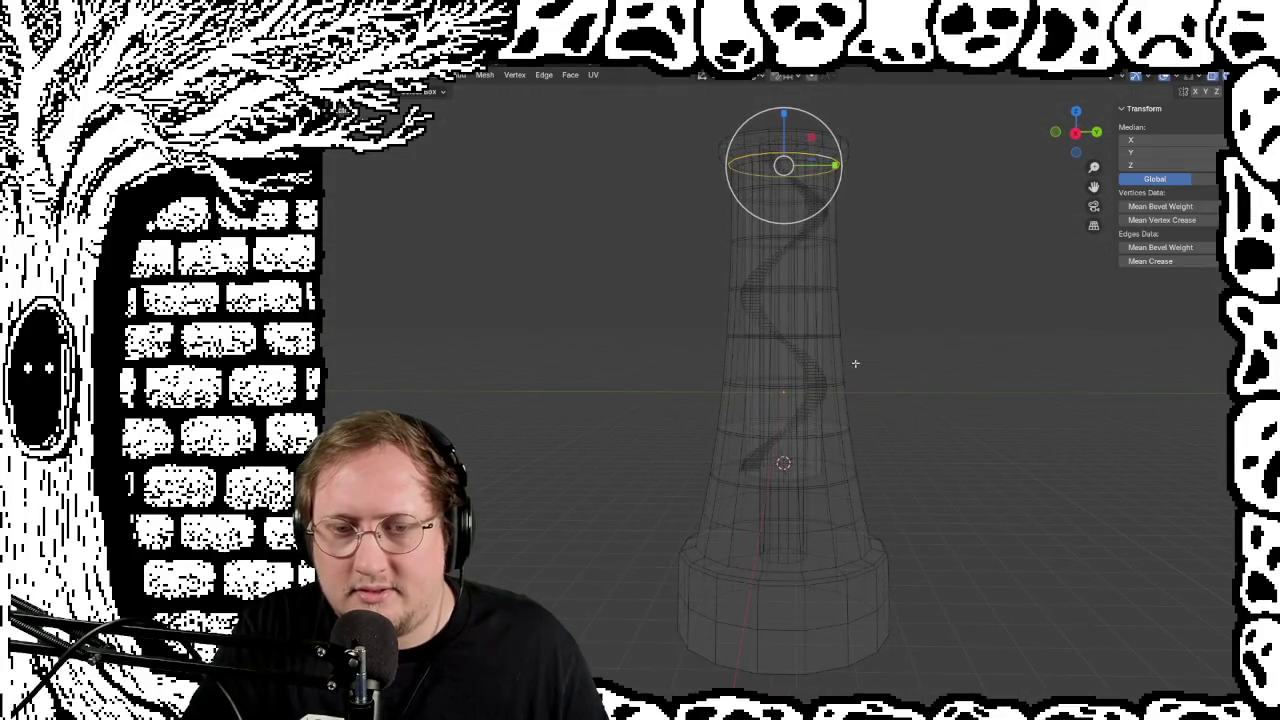
In Object Mode, collapse the spiral staircase object to a small wedge
key(Tab)
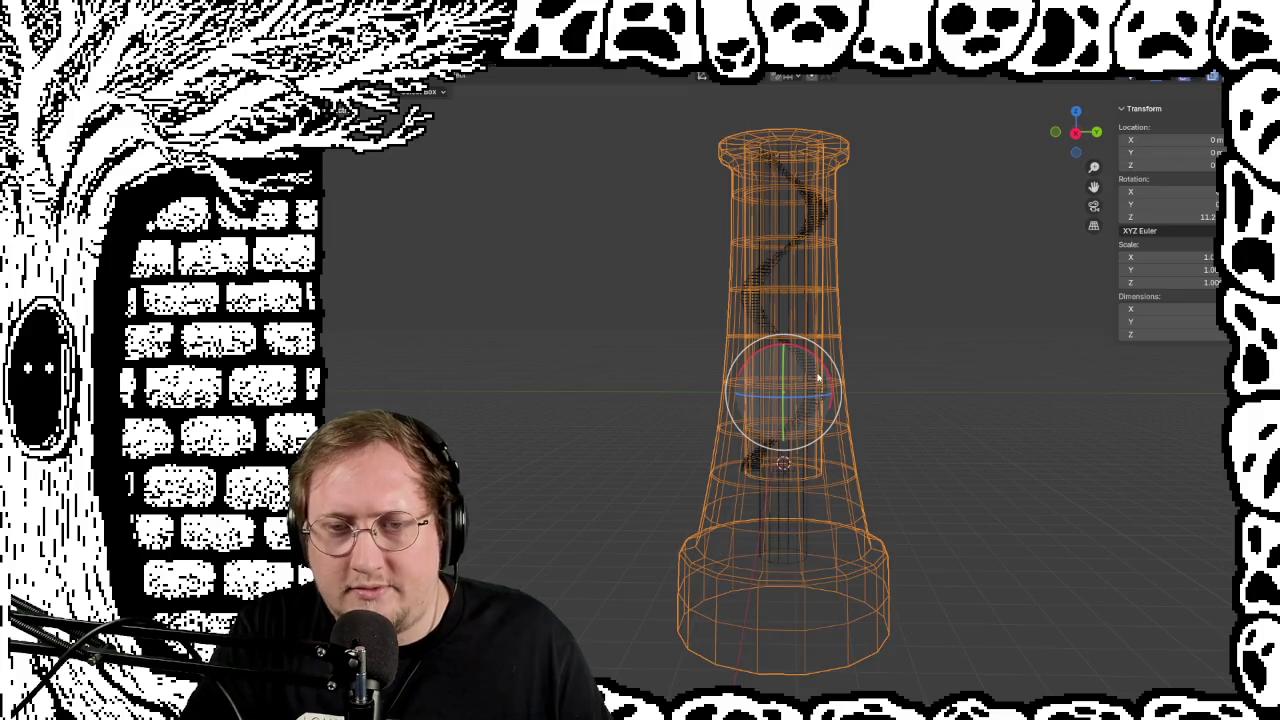
click(815, 376)
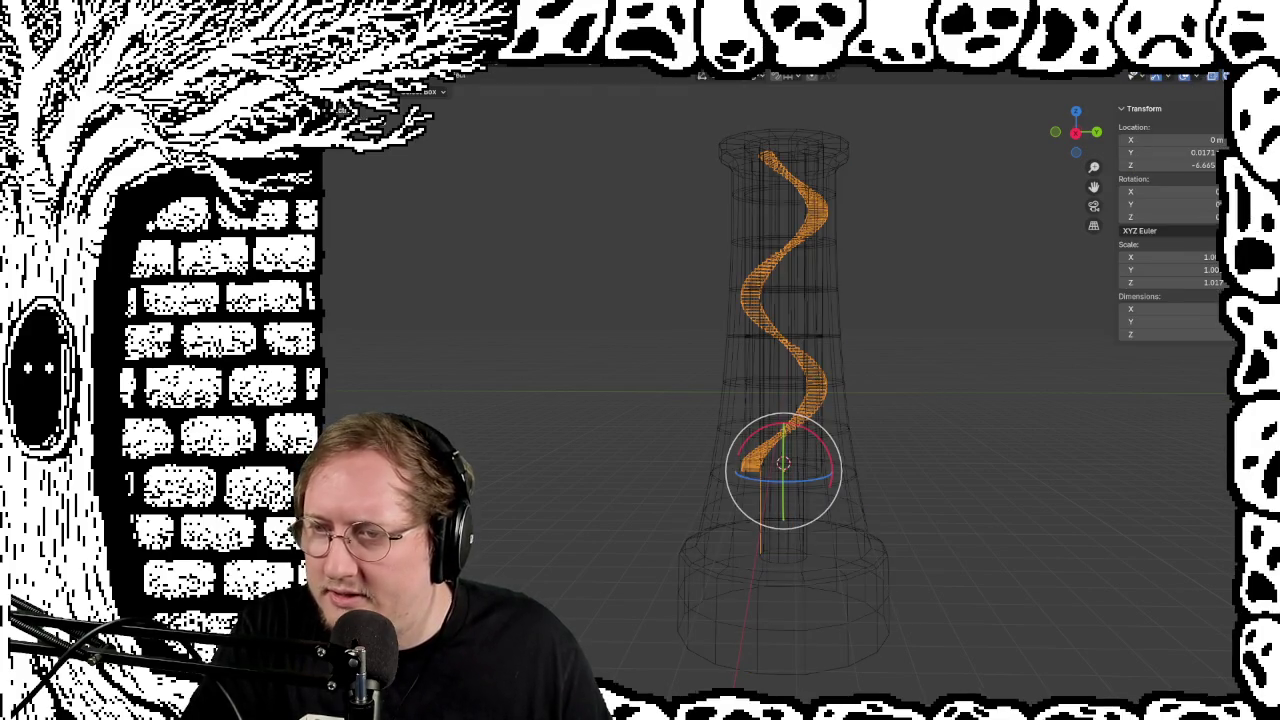
key(ctrl+z)
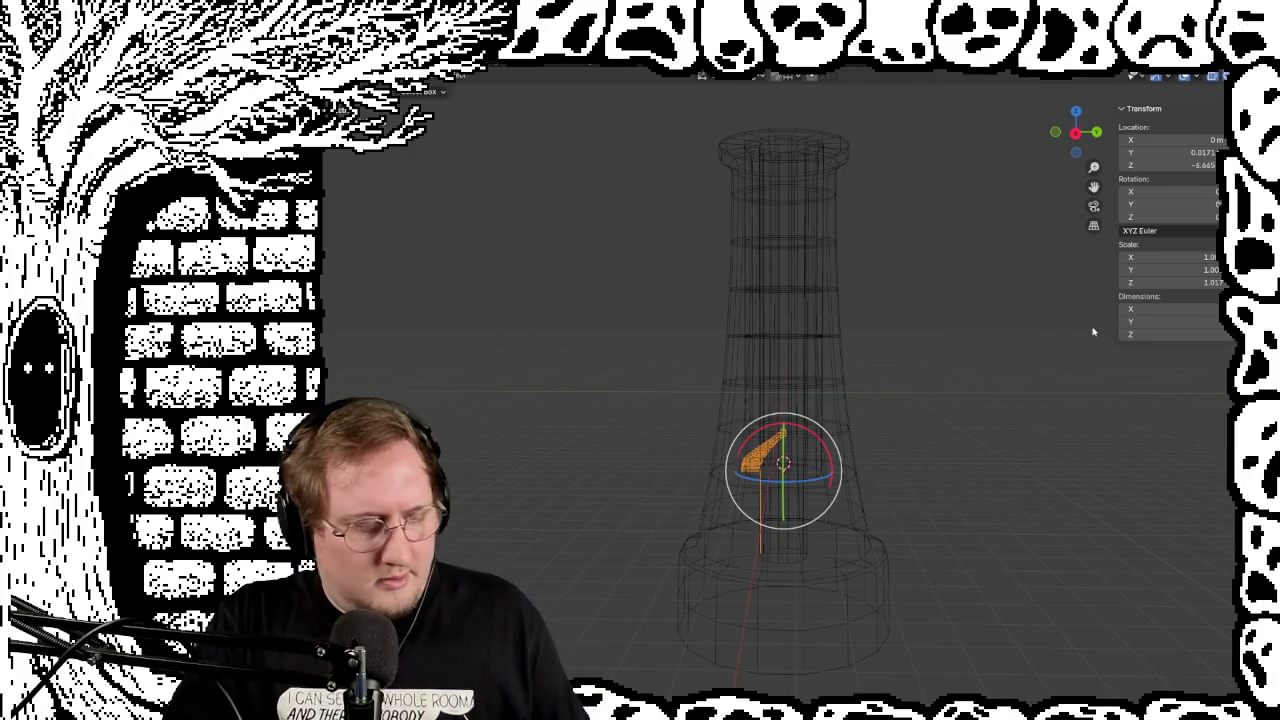
Orbit and zoom out, then unhide the lighthouse cross-section reference image
mouse_move(706, 393)
middle_down()
mouse_move(947, 432)
mouse_move(1094, 423)
mouse_move(1100, 357)
mouse_move(971, 371)
mouse_move(966, 475)
mouse_move(885, 446)
mouse_move(931, 429)
mouse_move(909, 431)
mouse_move(897, 409)
mouse_move(1050, 420)
mouse_move(957, 428)
middle_up()
scroll(966, 475, down, 3)
scroll(891, 445, down, 2)
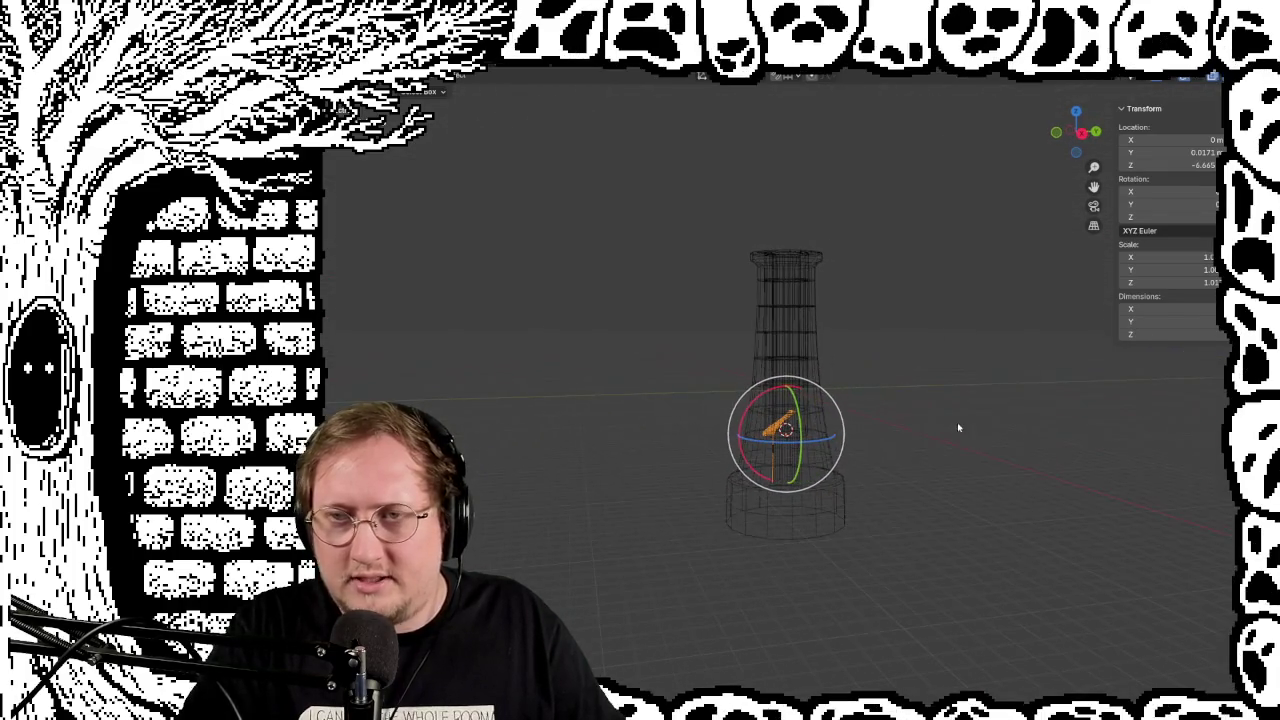
key(alt+h)
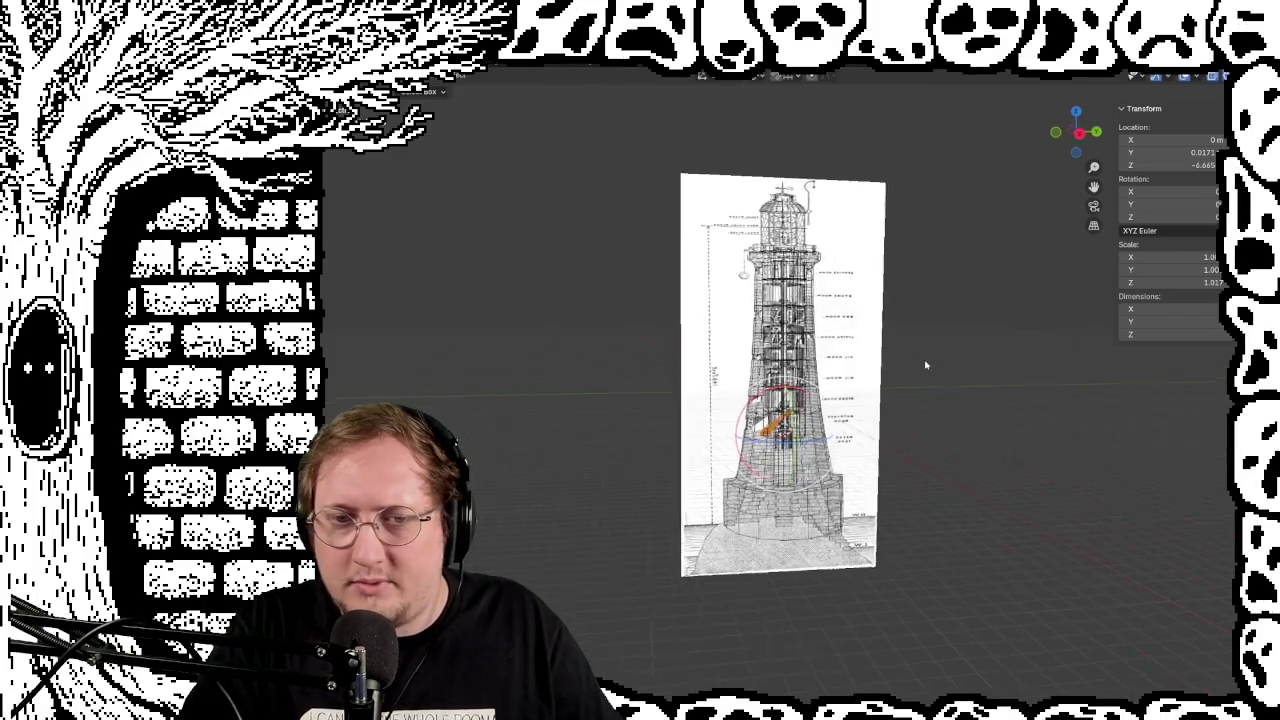
Frame the lighthouse top, compare with the reference toggled, then leave the reference image hidden
mouse_move(923, 363)
middle_down()
mouse_move(905, 366)
mouse_move(1017, 346)
middle_up()
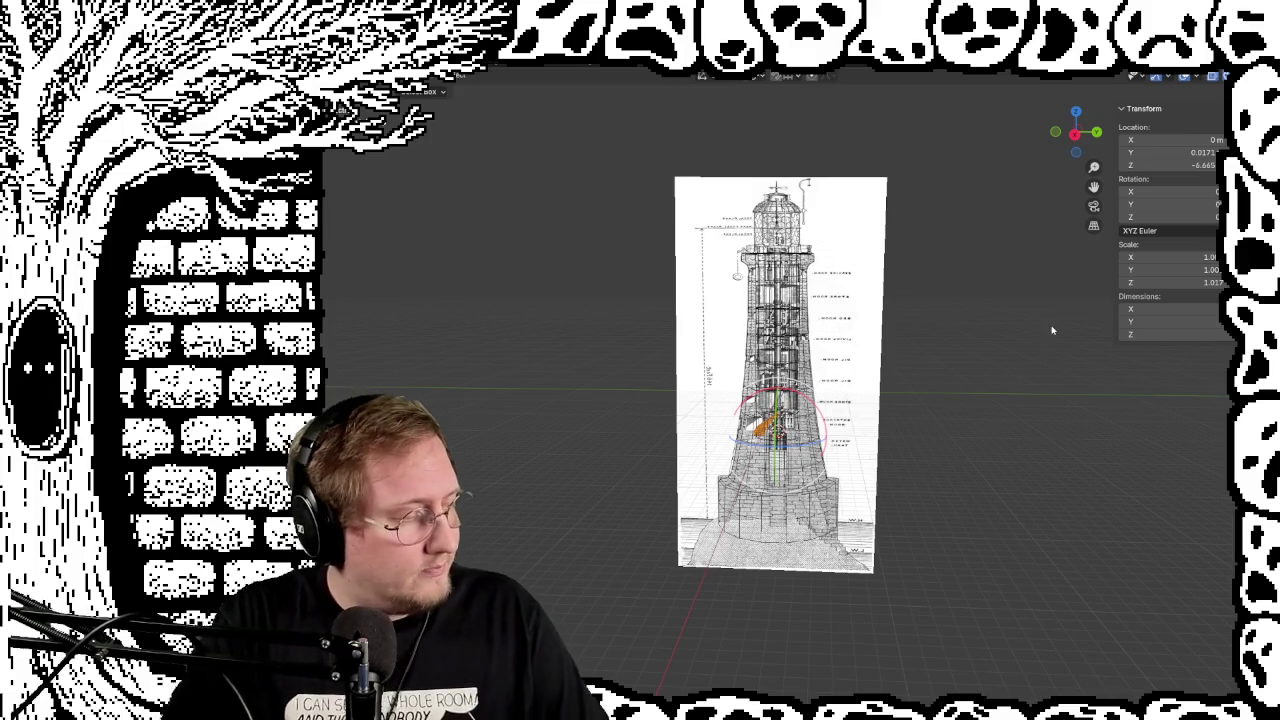
scroll(940, 335, up, 1)
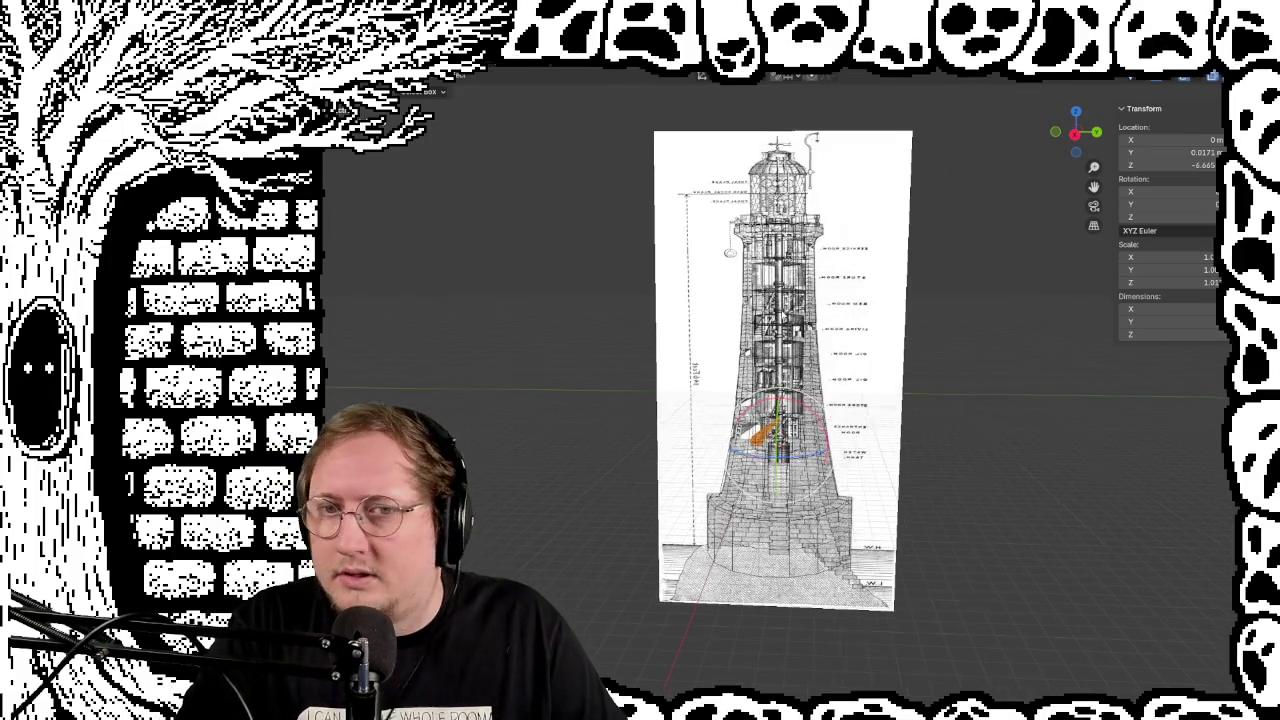
scroll(915, 320, up, 3)
shift+middle_drag(902, 311, 906, 403)
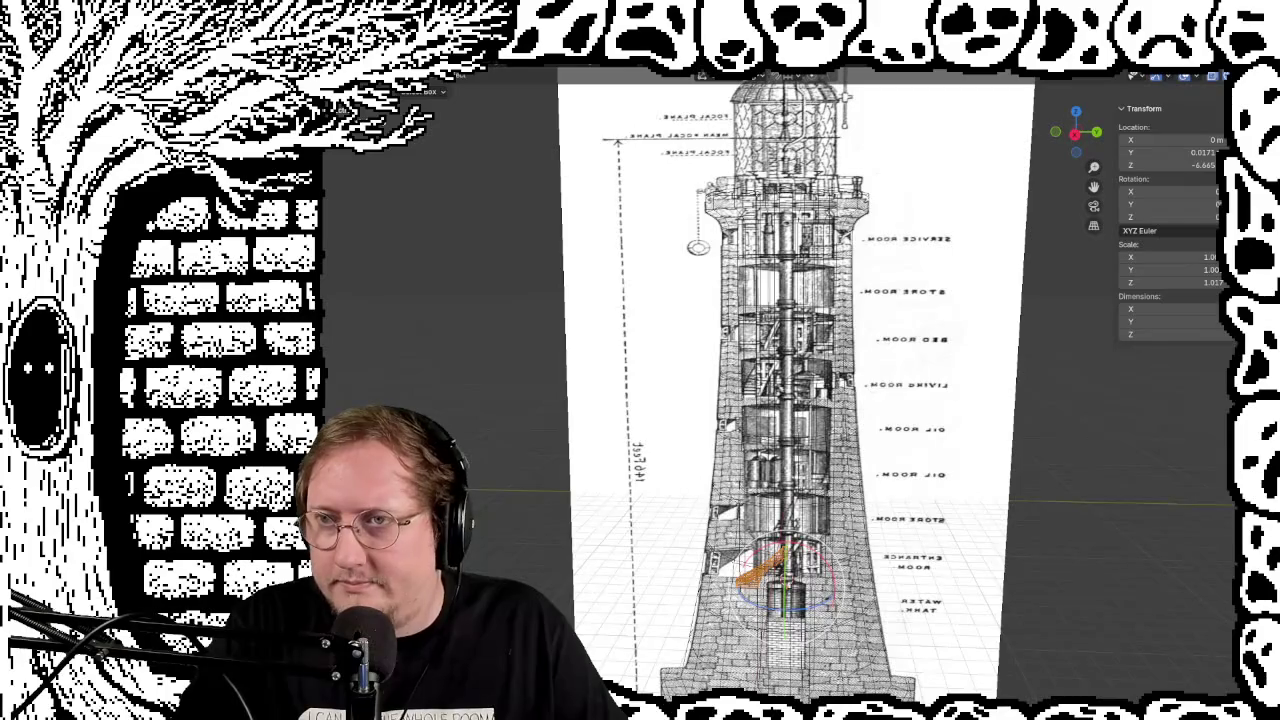
key(shift+alt+z)
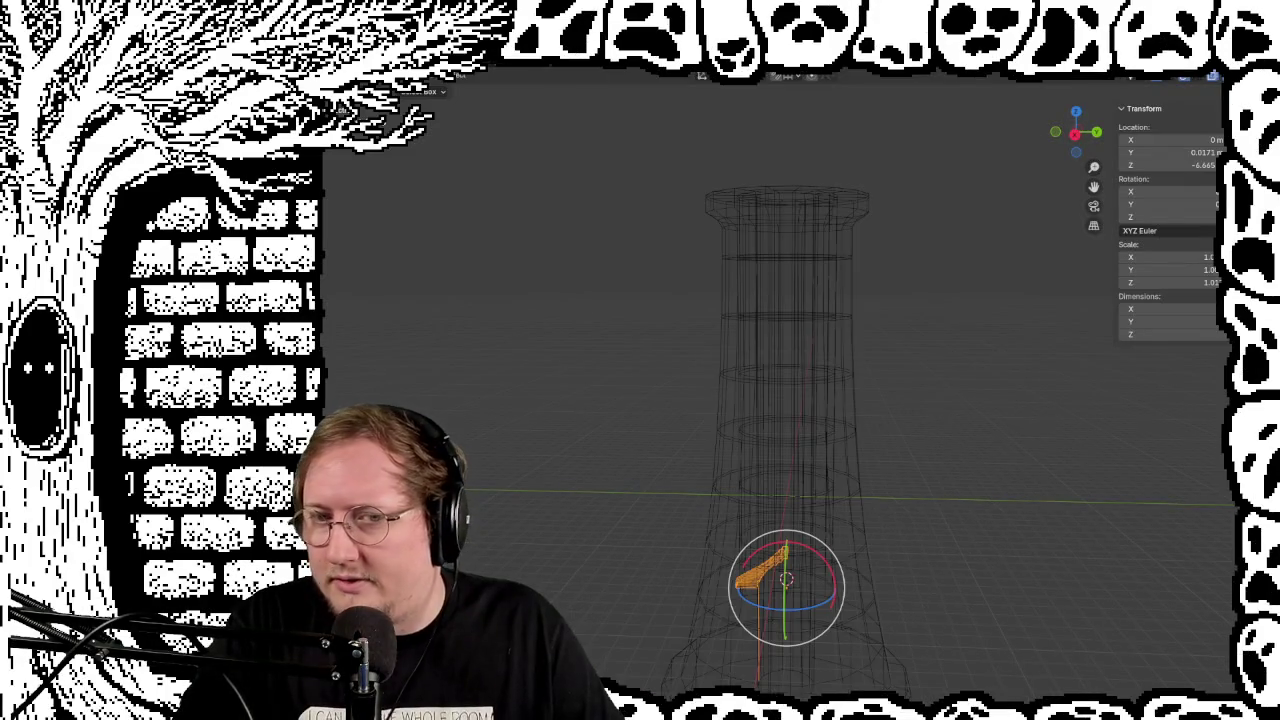
key(shift+alt+z)
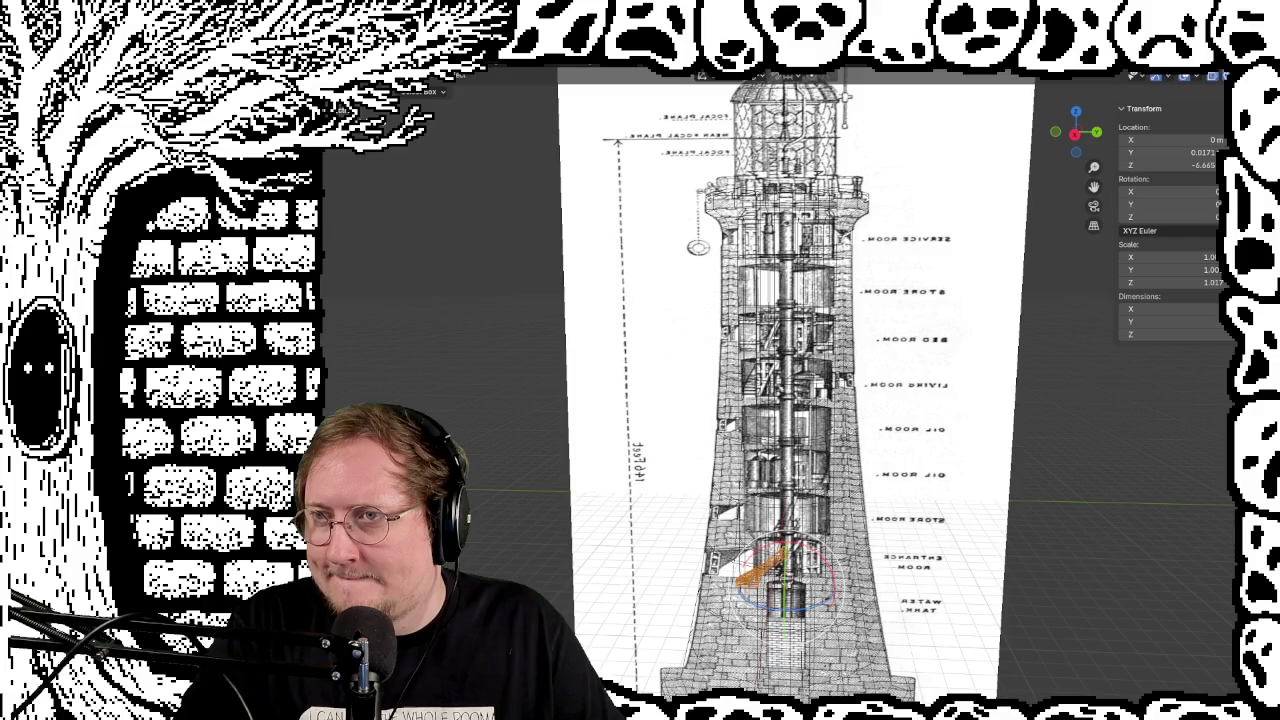
key(shift+alt+z)
Switch to solid shading and orbit down onto the tower's wide flat circular cap
key(shift+z)
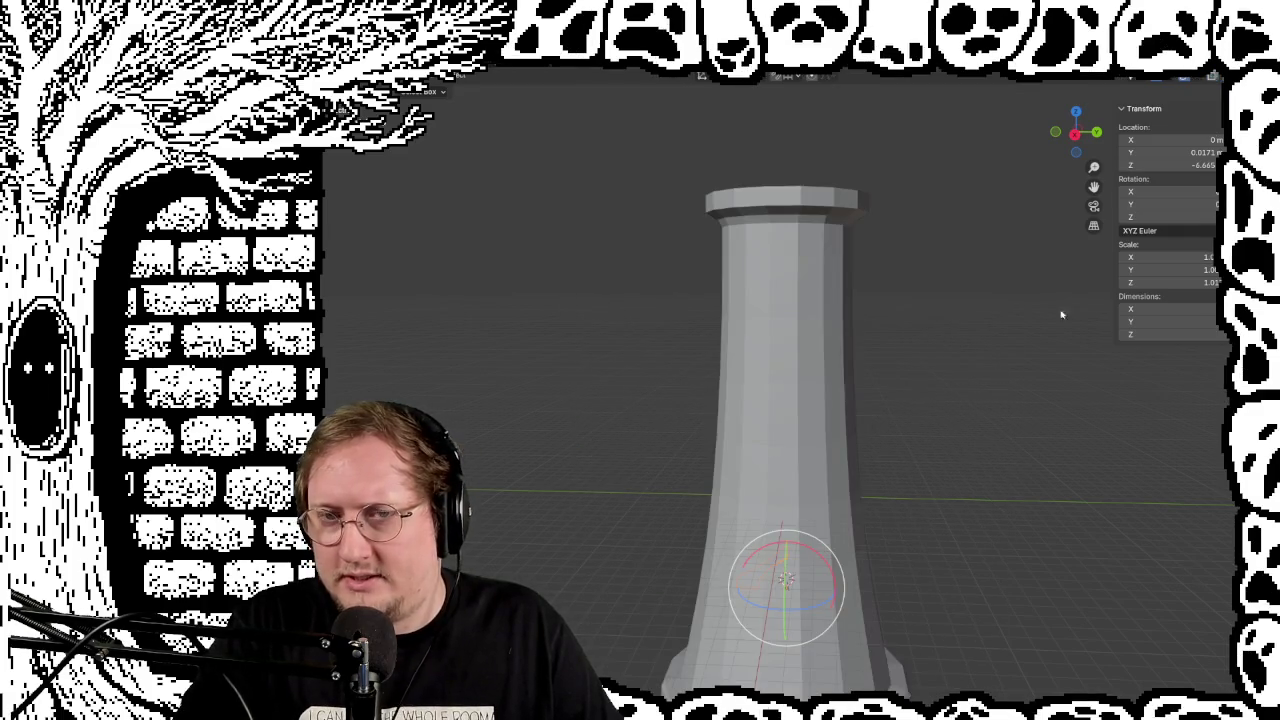
mouse_move(1060, 314)
middle_down()
mouse_move(806, 477)
mouse_move(580, 474)
mouse_move(674, 529)
mouse_move(846, 534)
mouse_move(951, 451)
mouse_move(942, 430)
mouse_move(929, 531)
mouse_move(911, 531)
mouse_move(909, 557)
mouse_move(905, 464)
middle_up()
scroll(905, 464, up, 5)
scroll(877, 400, up, 1)
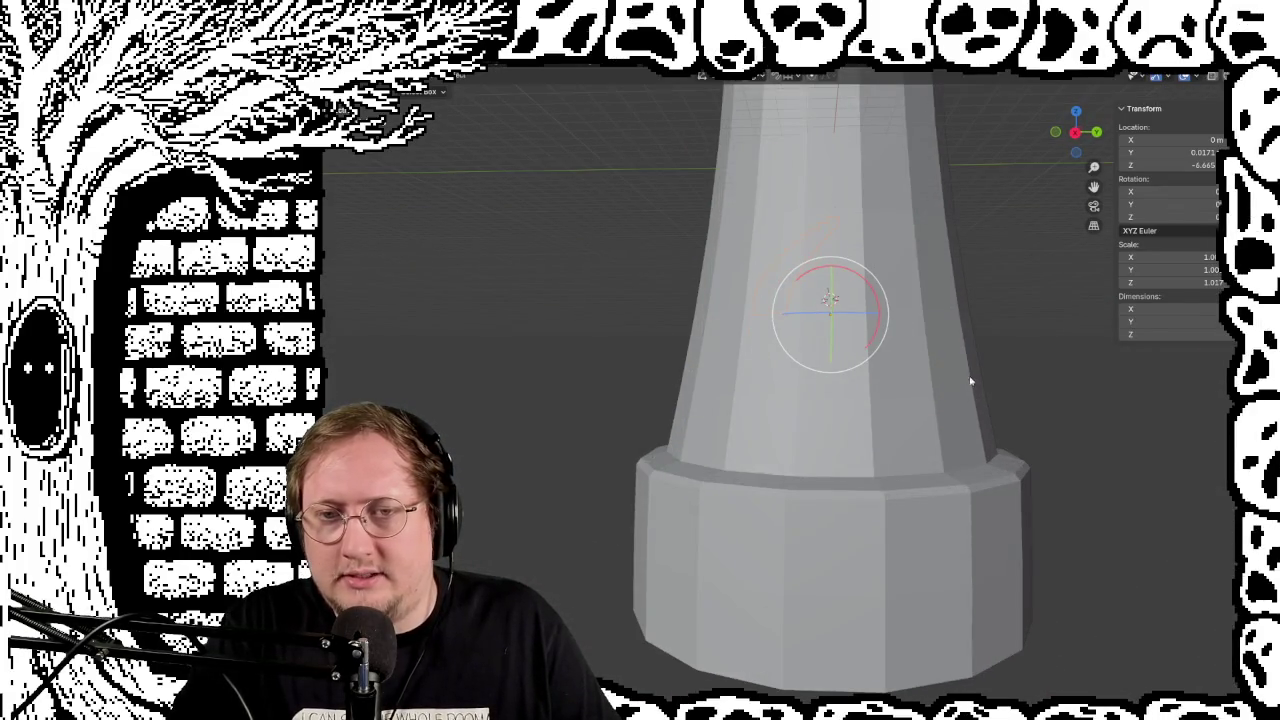
scroll(971, 380, up, 1)
mouse_move(1014, 414)
middle_down()
mouse_move(992, 425)
mouse_move(937, 391)
mouse_move(861, 499)
mouse_move(895, 494)
mouse_move(876, 477)
mouse_move(871, 434)
mouse_move(867, 516)
mouse_move(860, 498)
middle_up()
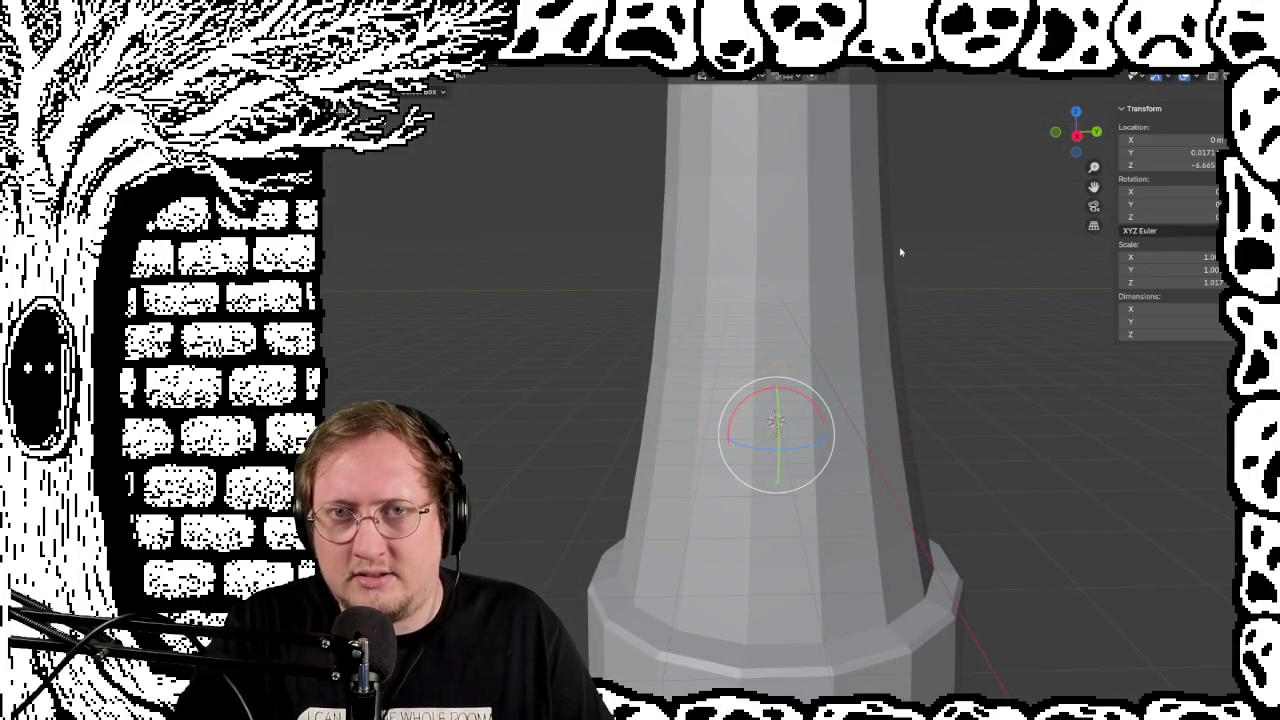
mouse_move(900, 252)
middle_down()
mouse_move(894, 566)
mouse_move(891, 458)
middle_up()
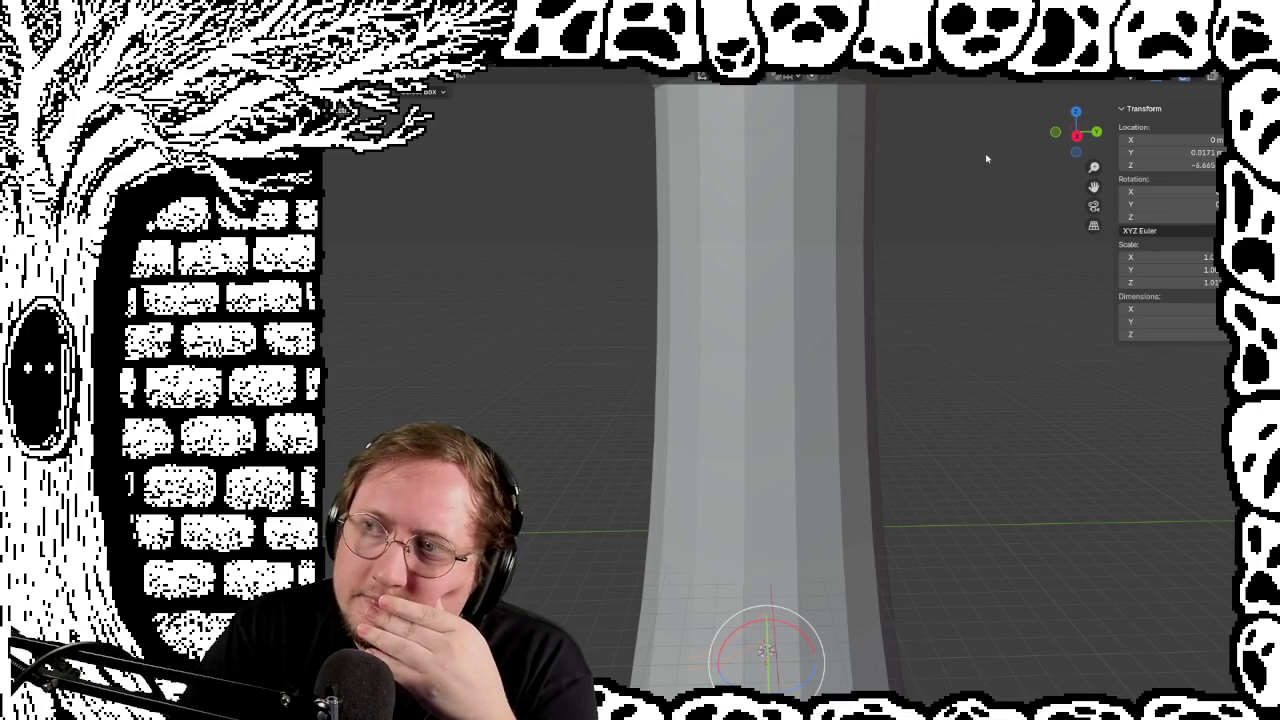
middle_drag(989, 160, 1006, 260)
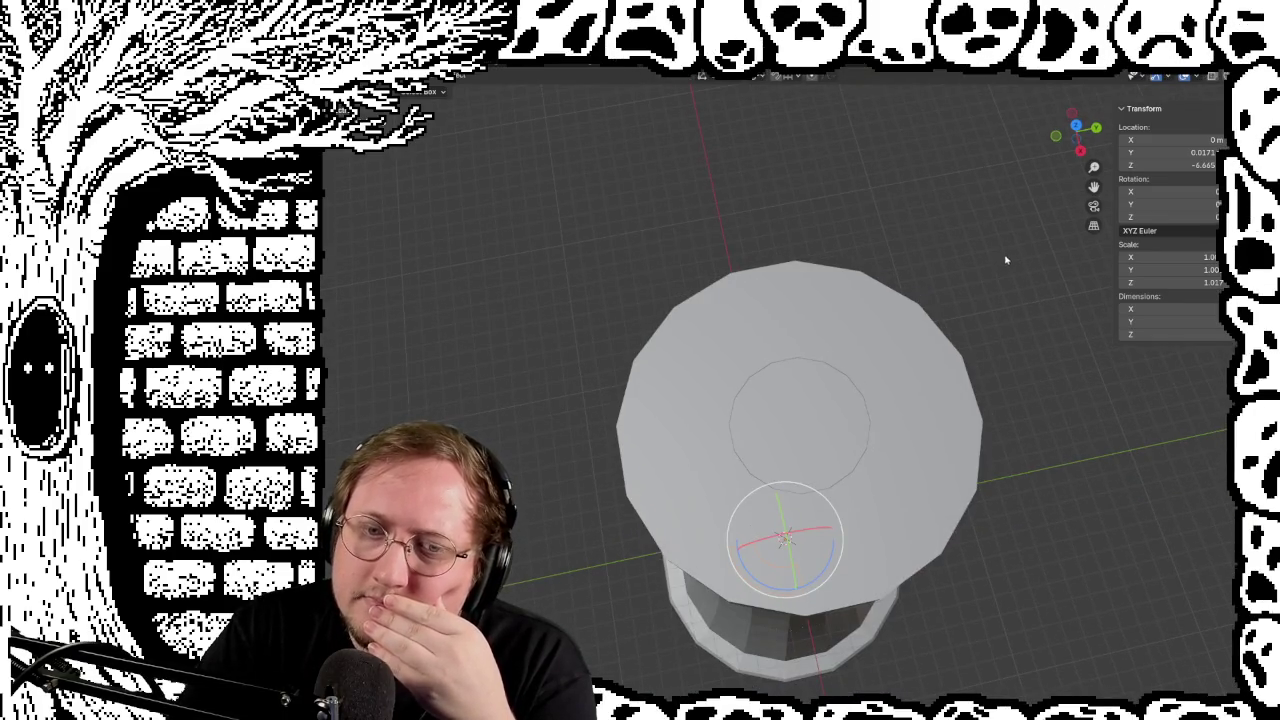
Select all of the inner circle's geometry and extrude its face with Extrude Faces
click(824, 421)
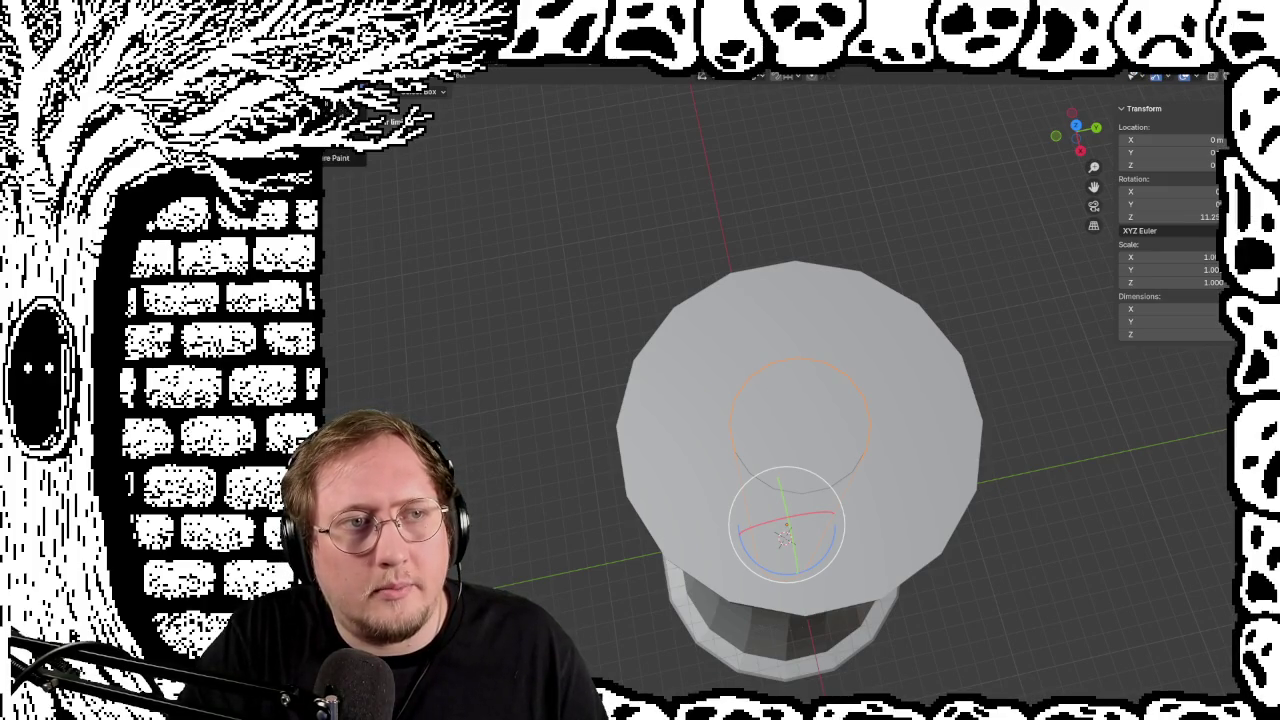
key(Tab)
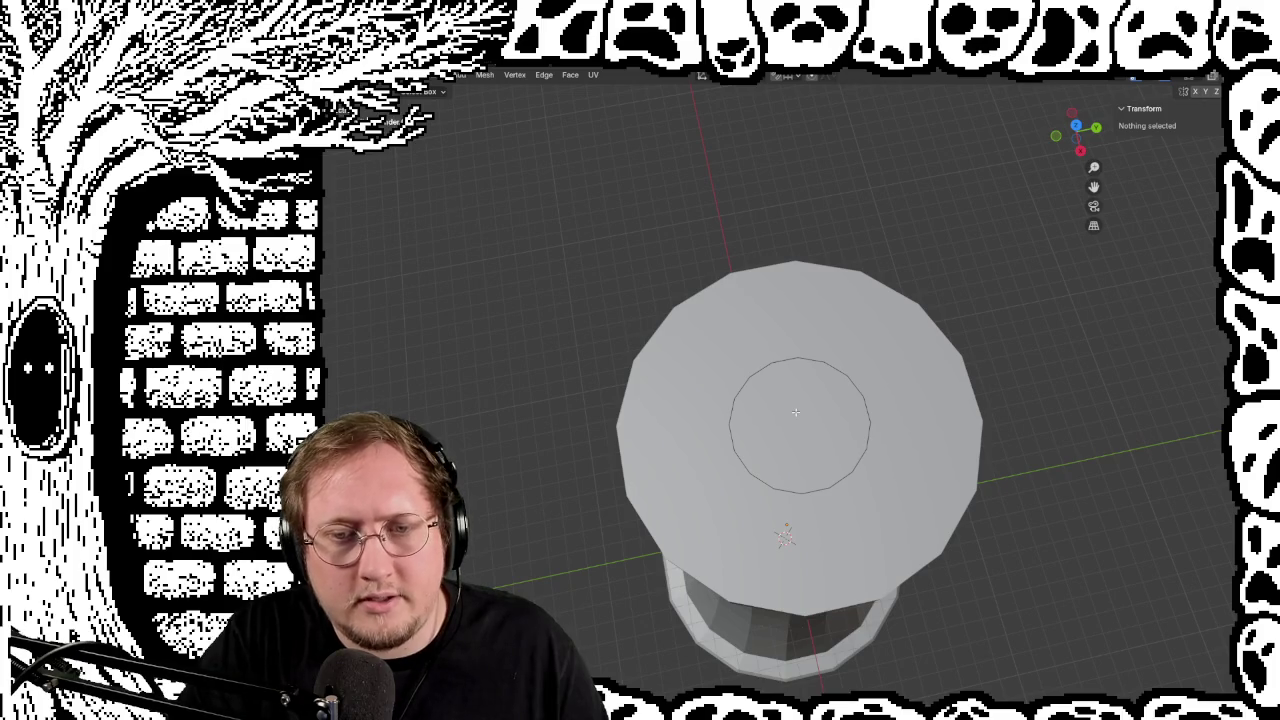
key(a)
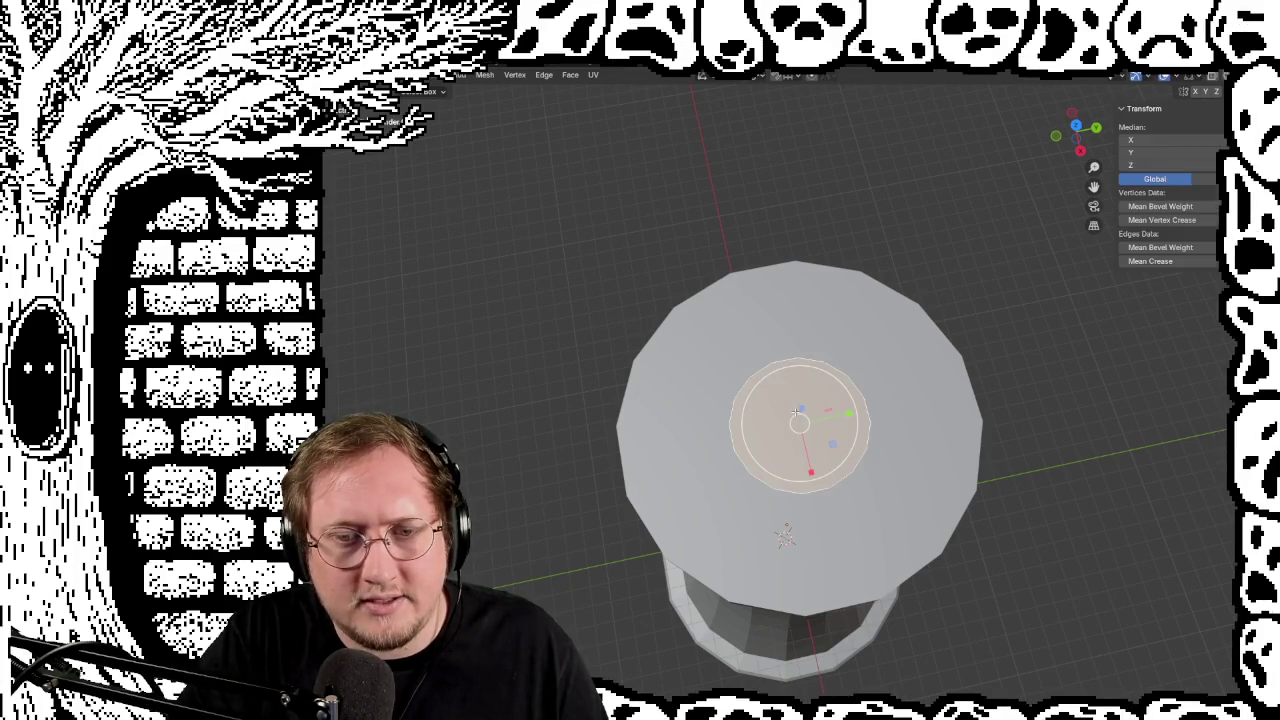
key(ctrl+f)
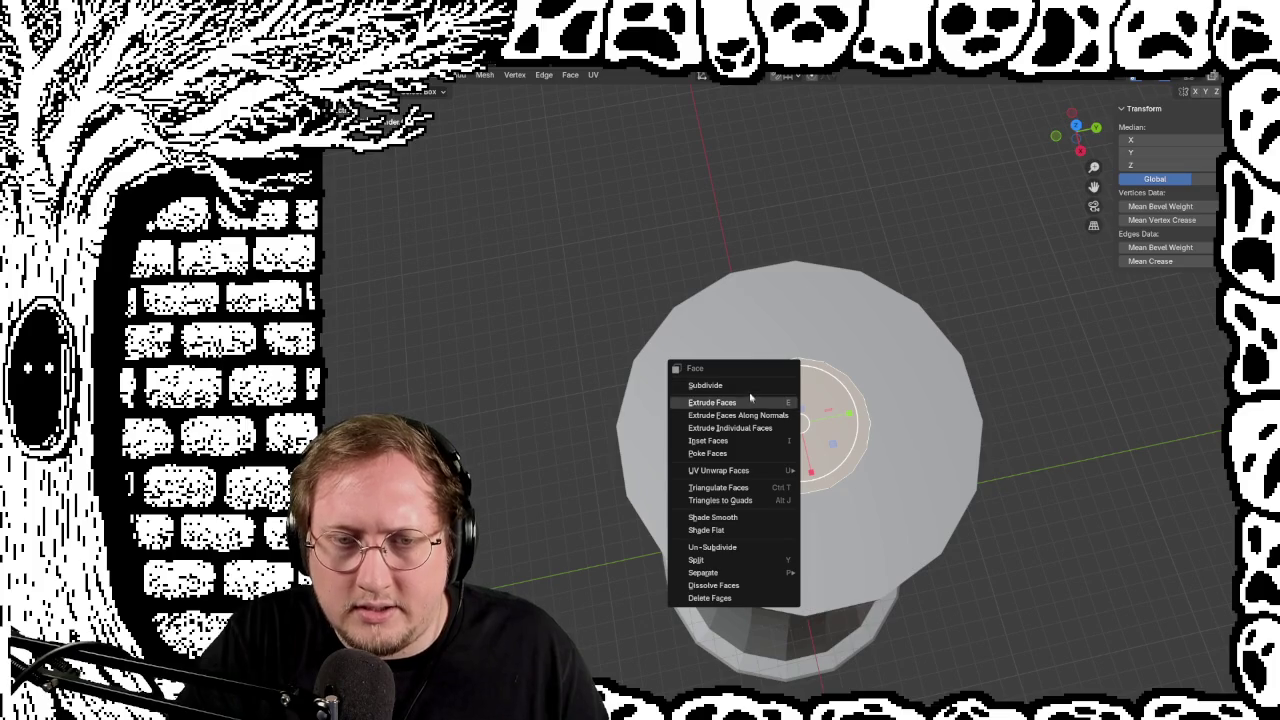
click(712, 402)
scroll(789, 588, up, 4)
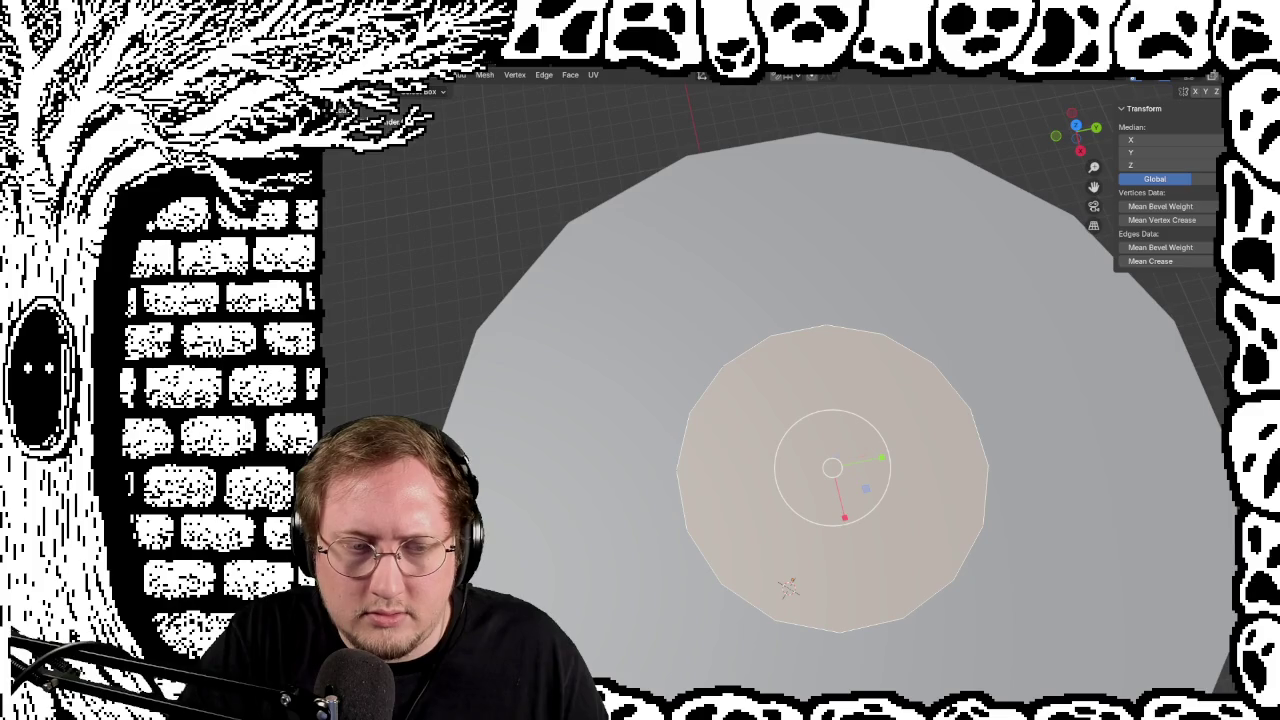
middle_drag(789, 588, 770, 600)
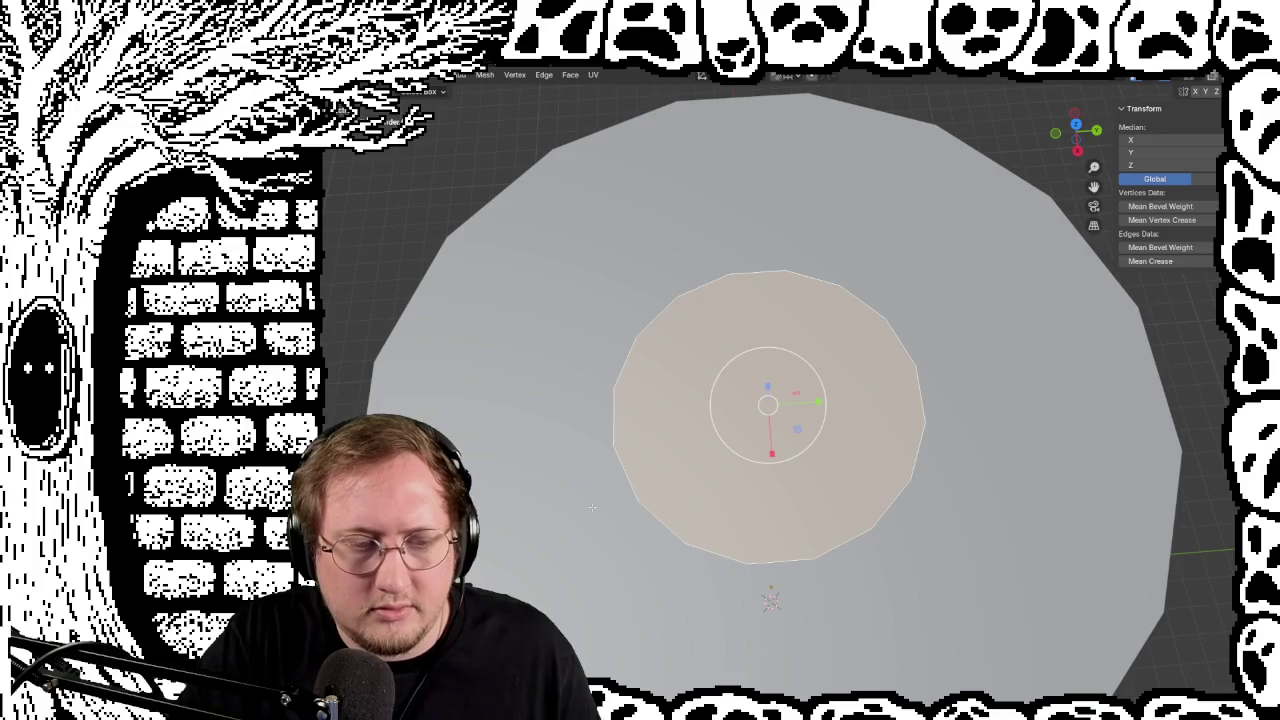
Deselect the inner circular face and orbit back to a side view of the tower
right_click(591, 508)
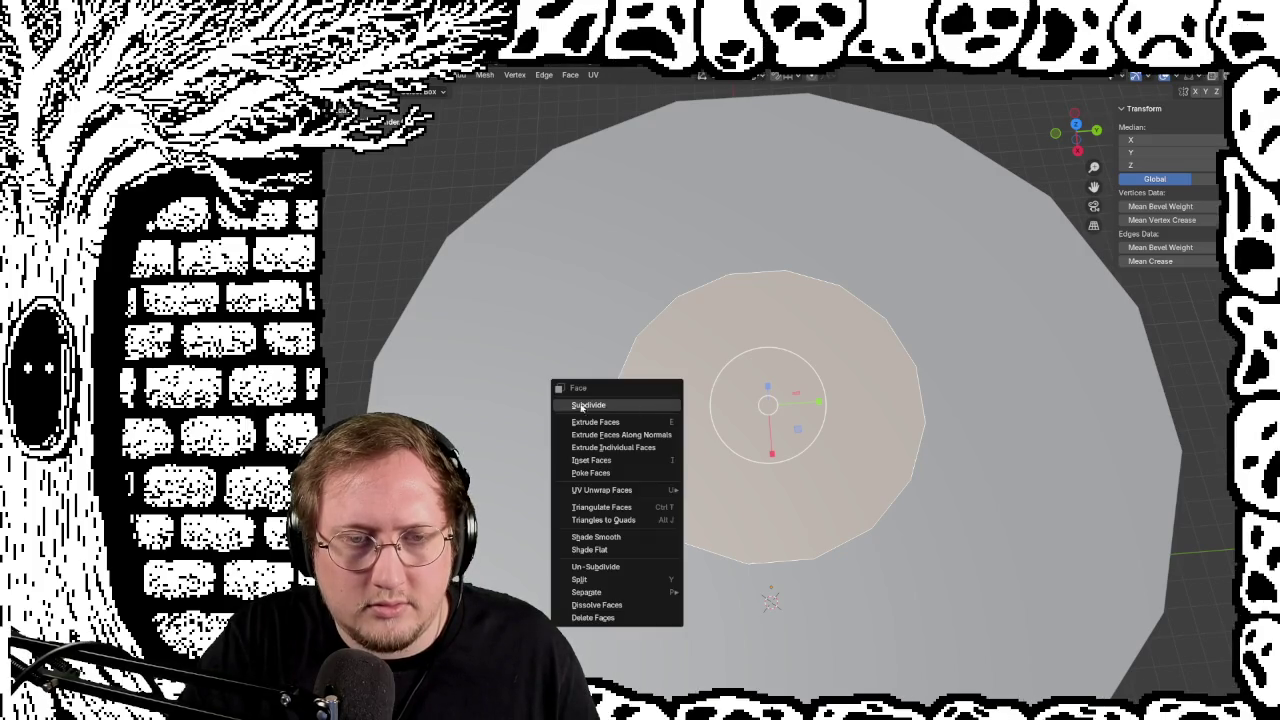
click(659, 409)
click(652, 353)
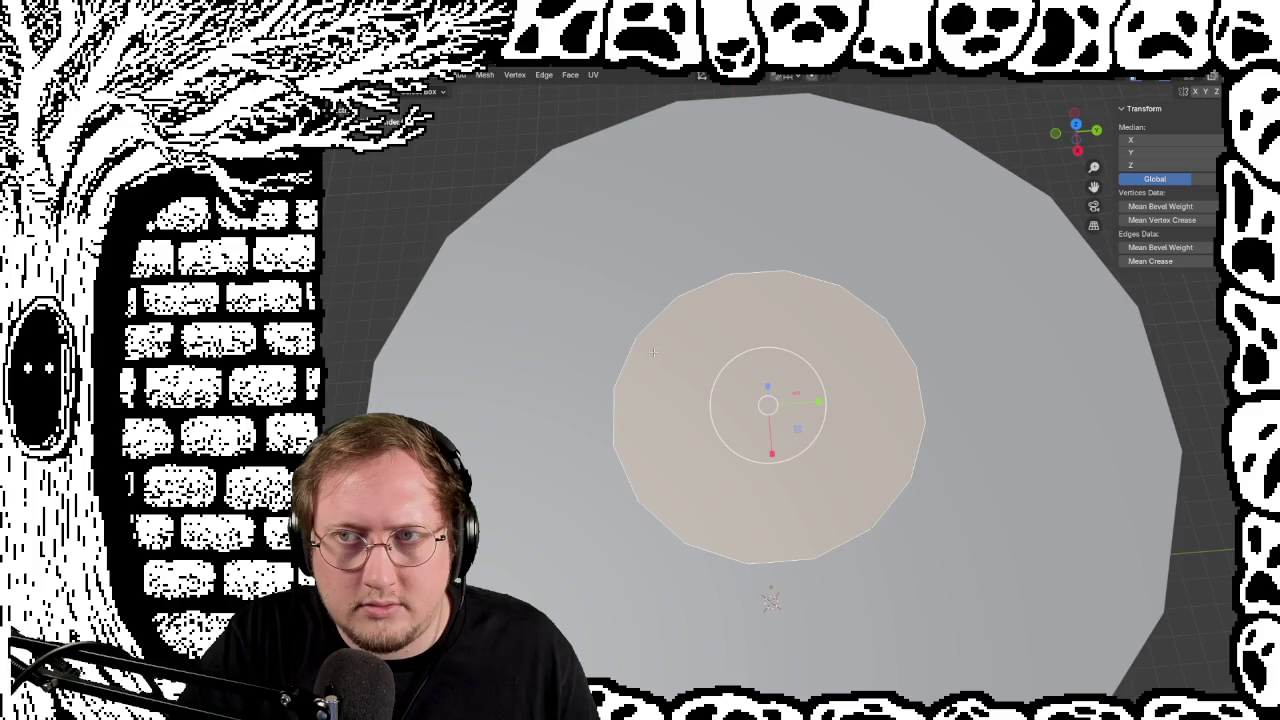
key(alt+a)
middle_drag(653, 352, 727, 313)
scroll(727, 313, up, 3)
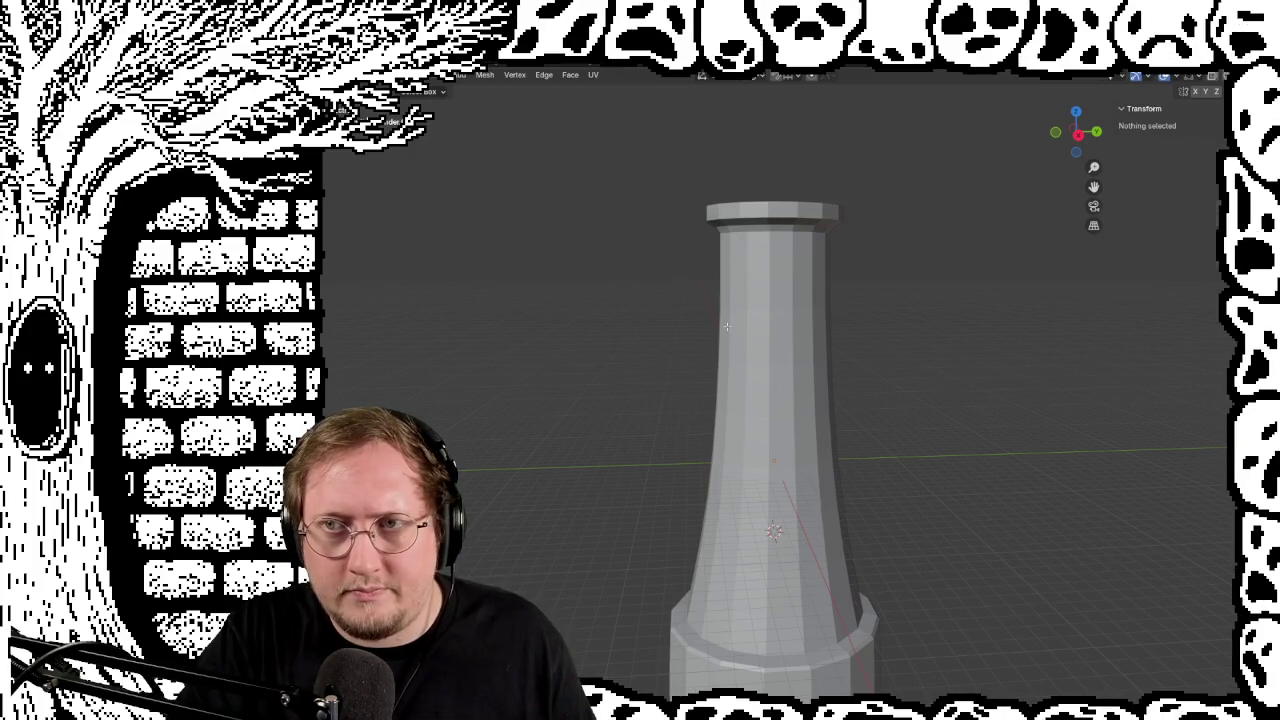
key(a)
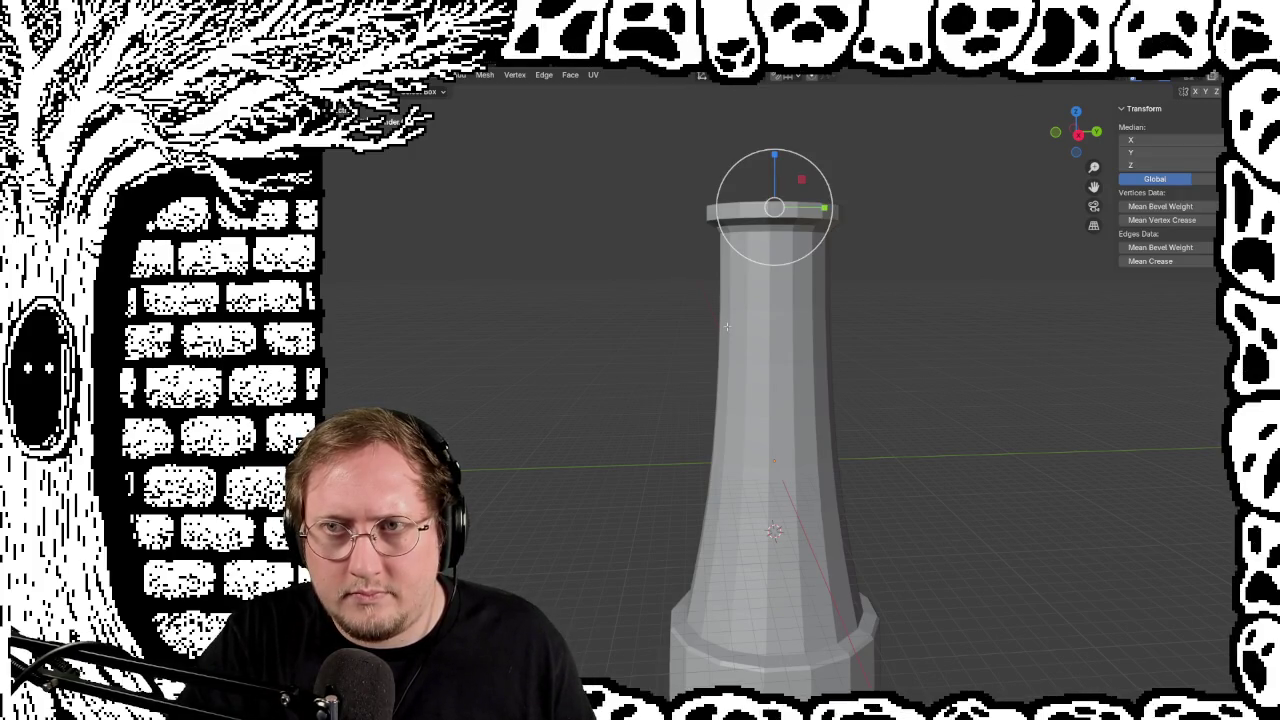
key(alt+a)
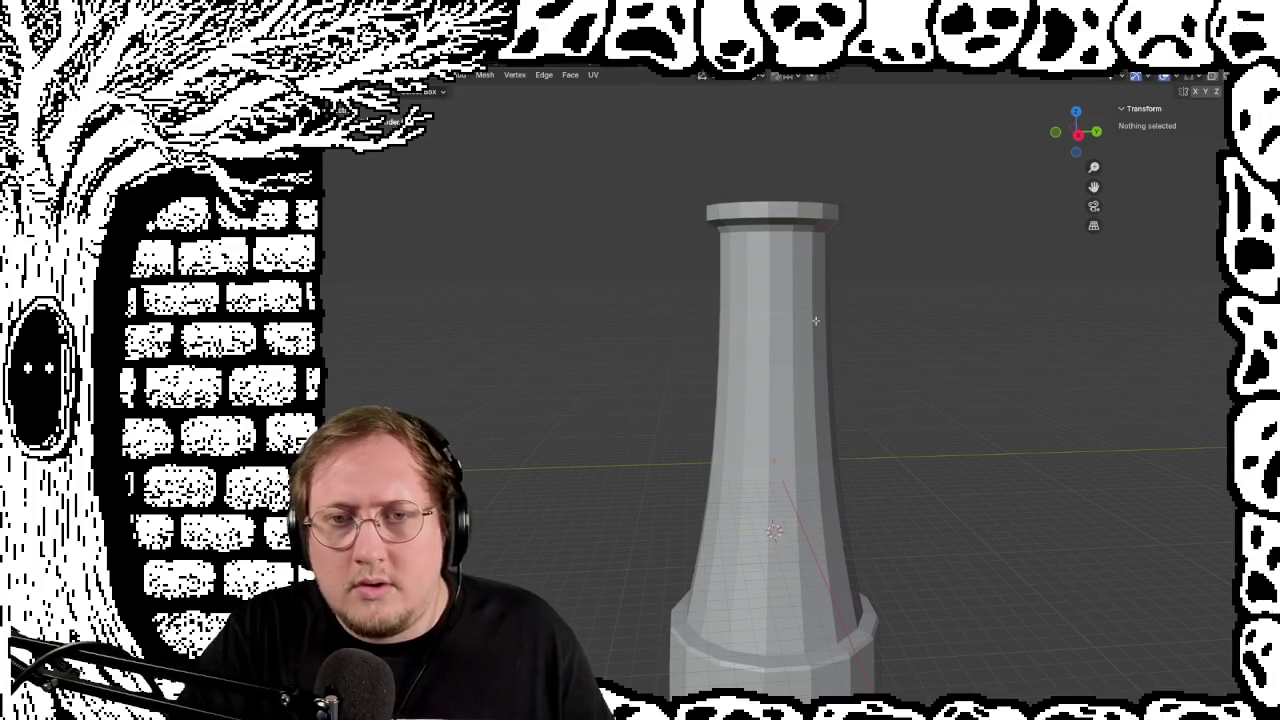
middle_drag(815, 320, 810, 317)
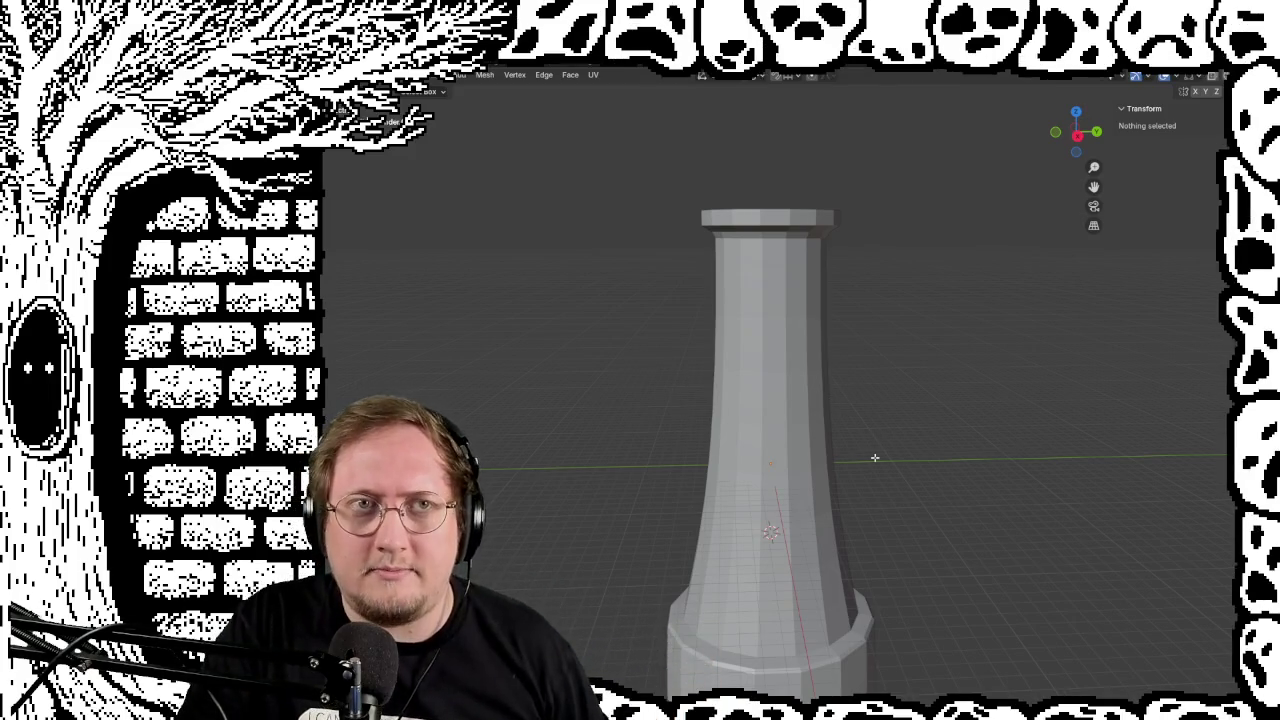
mouse_move(875, 458)
middle_down()
mouse_move(894, 351)
mouse_move(866, 400)
mouse_move(877, 423)
mouse_move(889, 380)
mouse_move(889, 394)
mouse_move(913, 392)
mouse_move(923, 408)
mouse_move(905, 404)
middle_up()
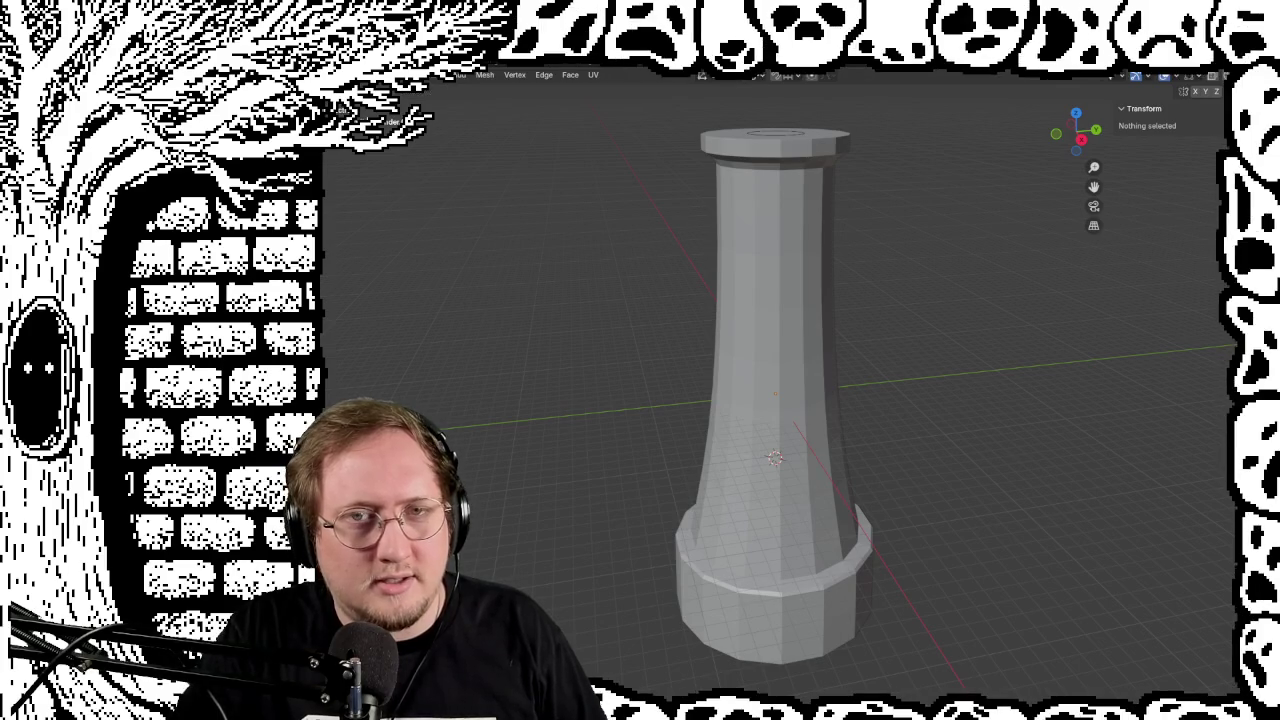
click(779, 133)
mouse_move(810, 196)
middle_down()
mouse_move(820, 300)
mouse_move(880, 230)
mouse_move(960, 372)
mouse_move(900, 443)
mouse_move(564, 428)
mouse_move(463, 354)
mouse_move(689, 377)
mouse_move(711, 423)
mouse_move(623, 434)
mouse_move(674, 503)
mouse_move(771, 514)
mouse_move(566, 423)
mouse_move(648, 440)
middle_up()
key(alt+a)
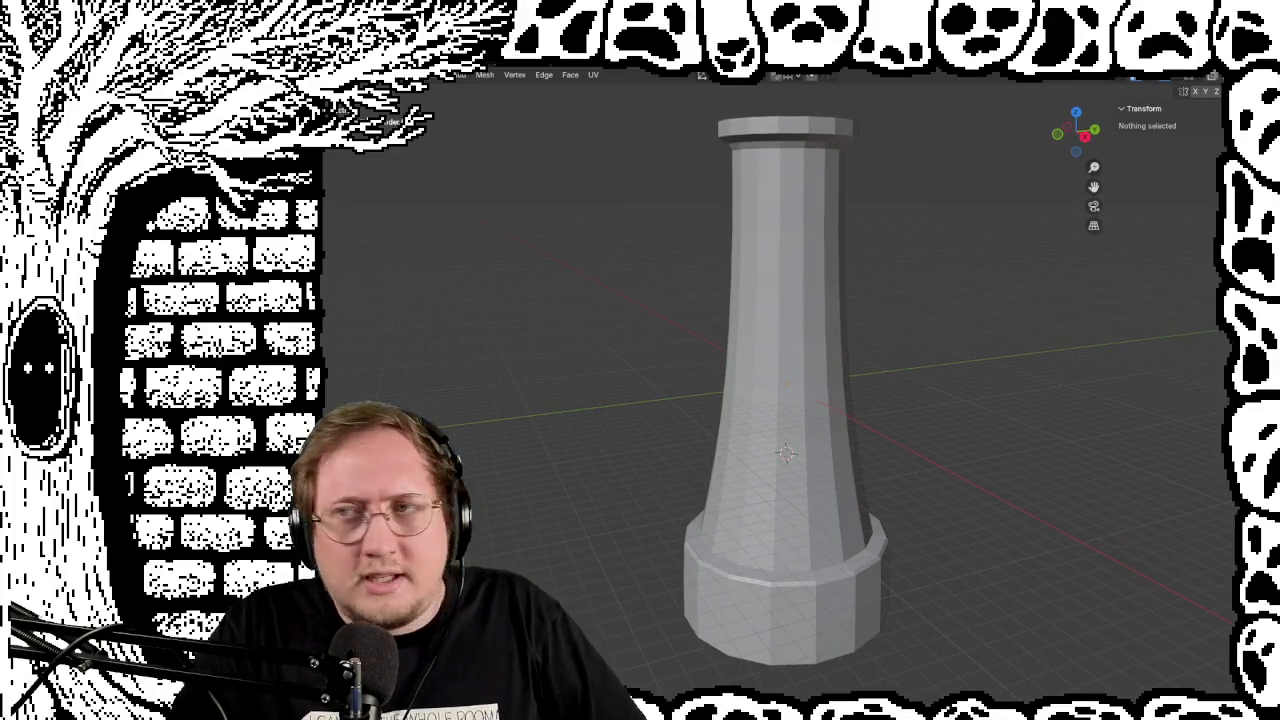